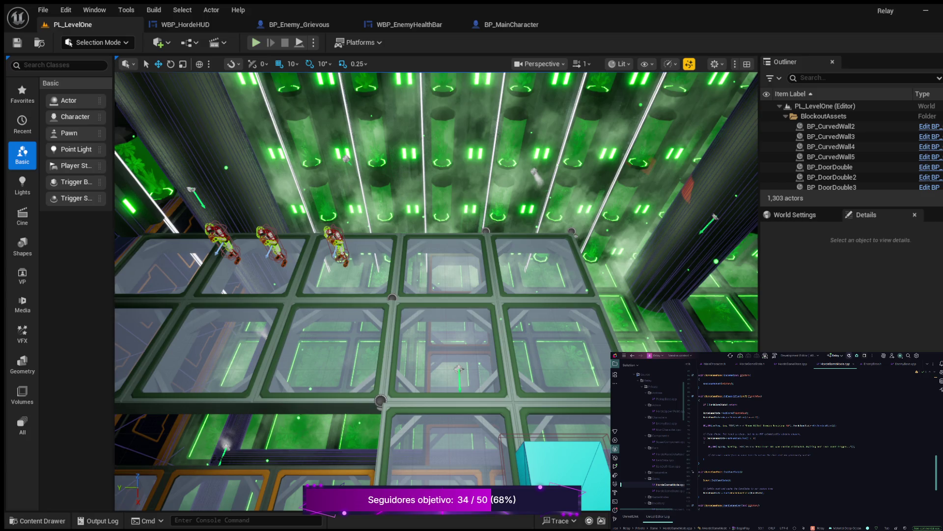
Run a quick Play-in-Editor test of the level, then stop it
{"action": "key", "text": "alt+p"}
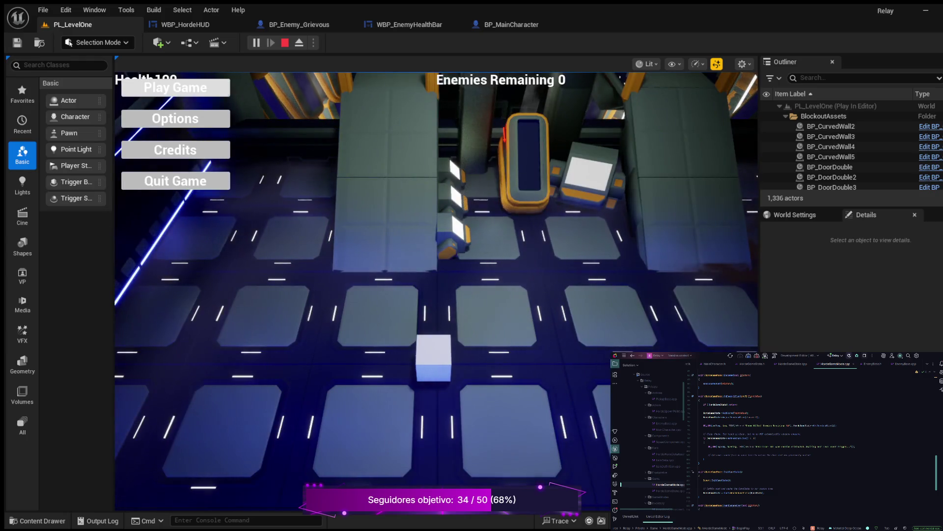
{"action": "left_click", "coordinate": [175, 87]}
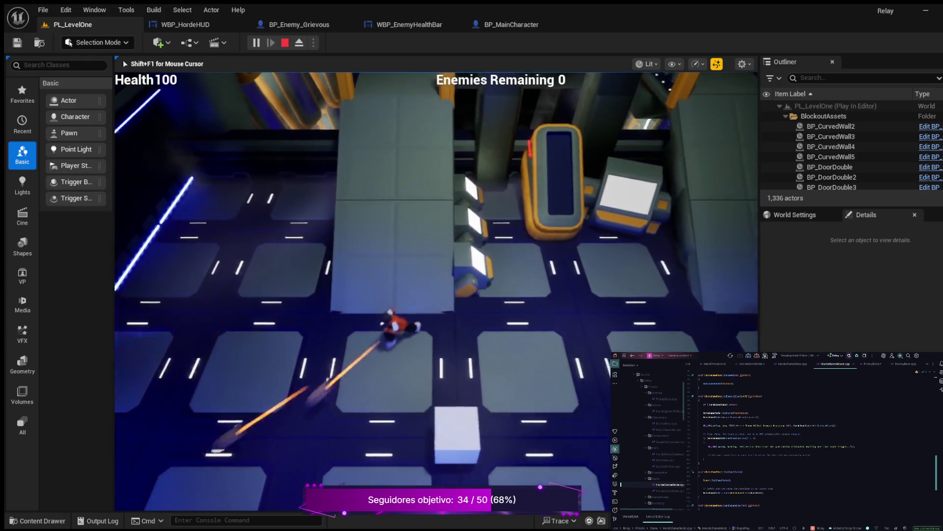
{"action": "key", "text": "Escape"}
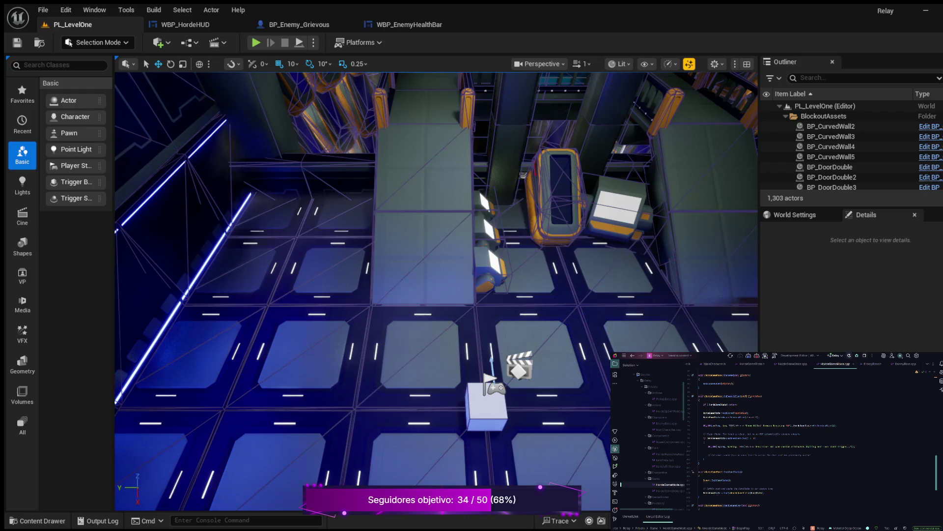
Look through the BP_Enemy_Grievous, WBP_EnemyHealthBar, WBP_HordeHUD and PL_LevelOne tabs
{"action": "left_click", "coordinate": [299, 25]}
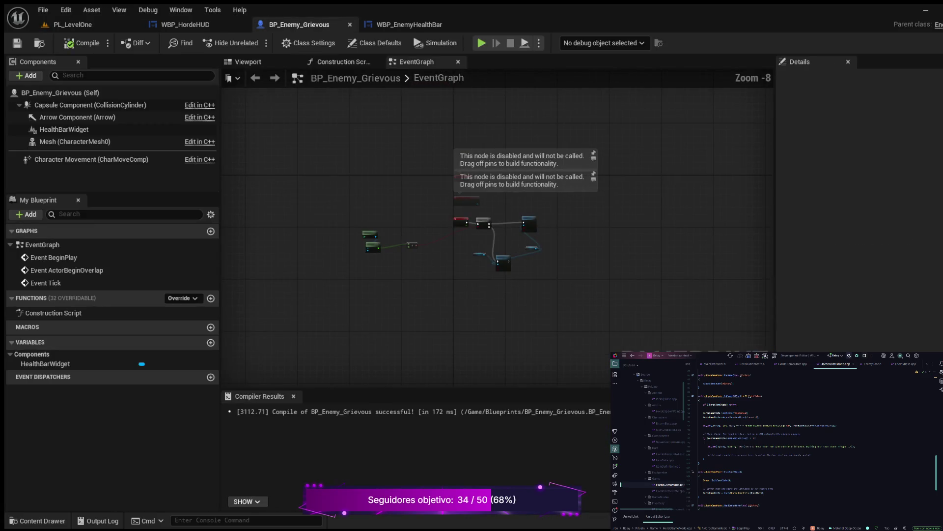
{"action": "left_click", "coordinate": [408, 24]}
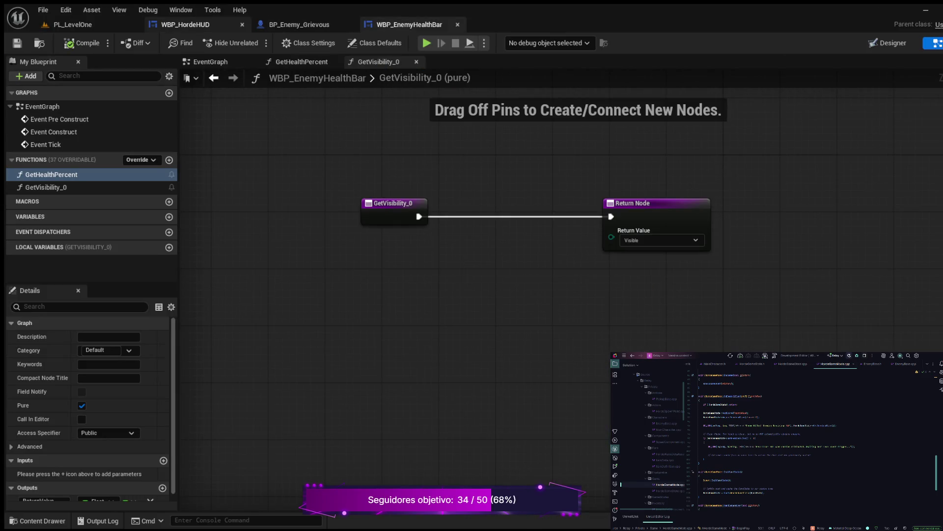
{"action": "left_click", "coordinate": [186, 24]}
{"action": "left_click", "coordinate": [73, 24]}
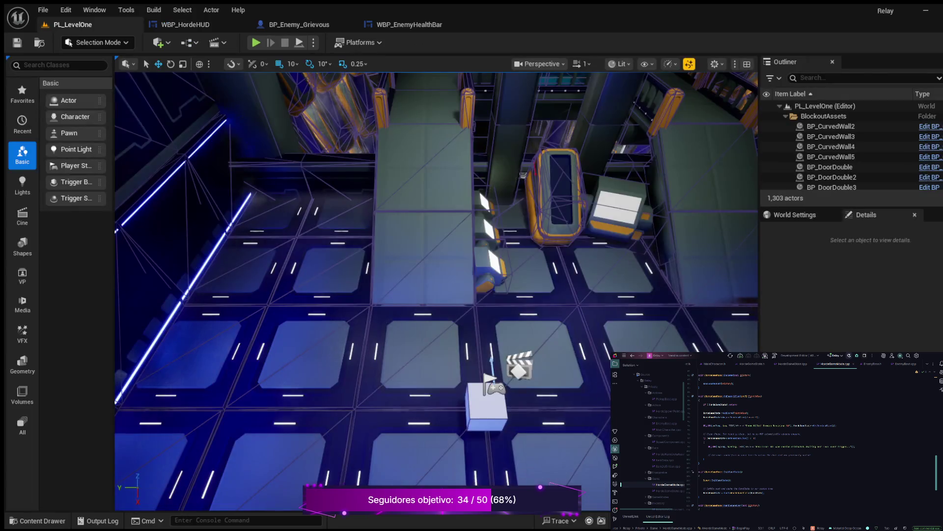
{"action": "key", "text": "ctrl+space"}
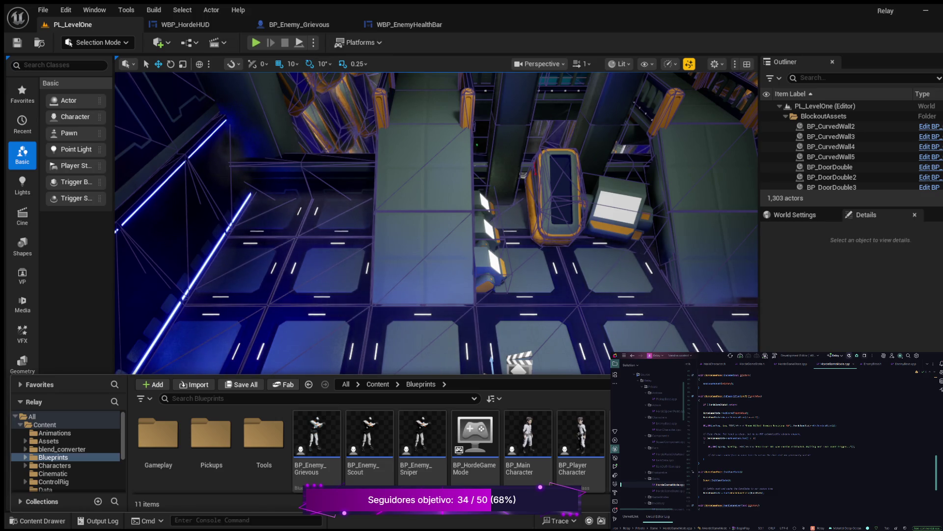
{"action": "left_click", "coordinate": [299, 24]}
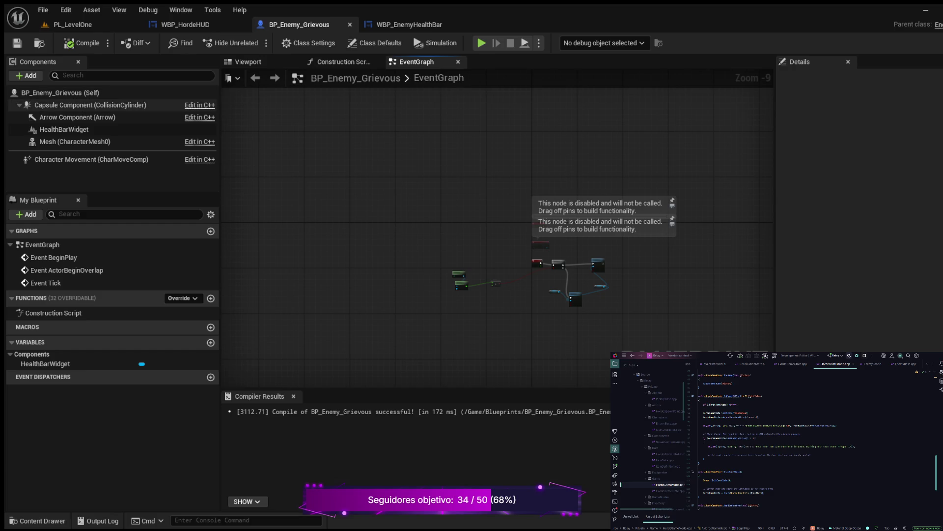
{"action": "left_click", "coordinate": [72, 25]}
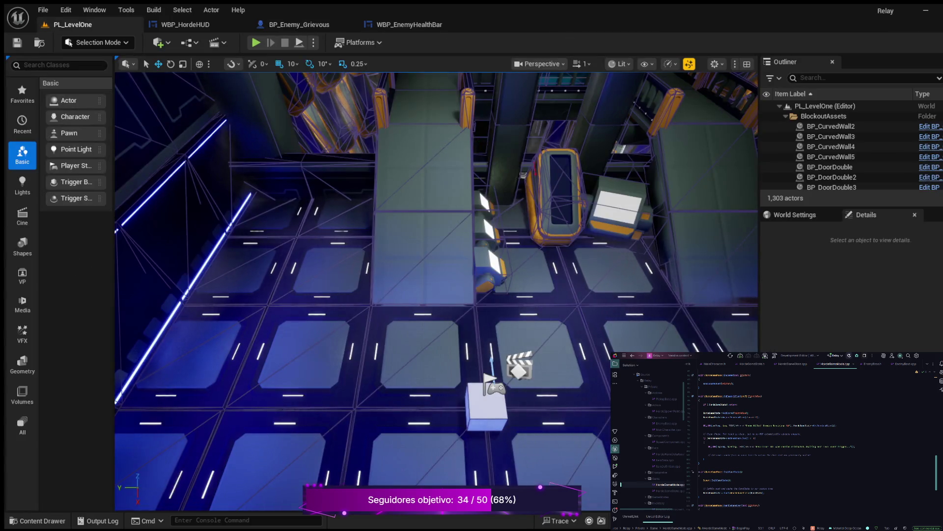
{"action": "left_click", "coordinate": [186, 25]}
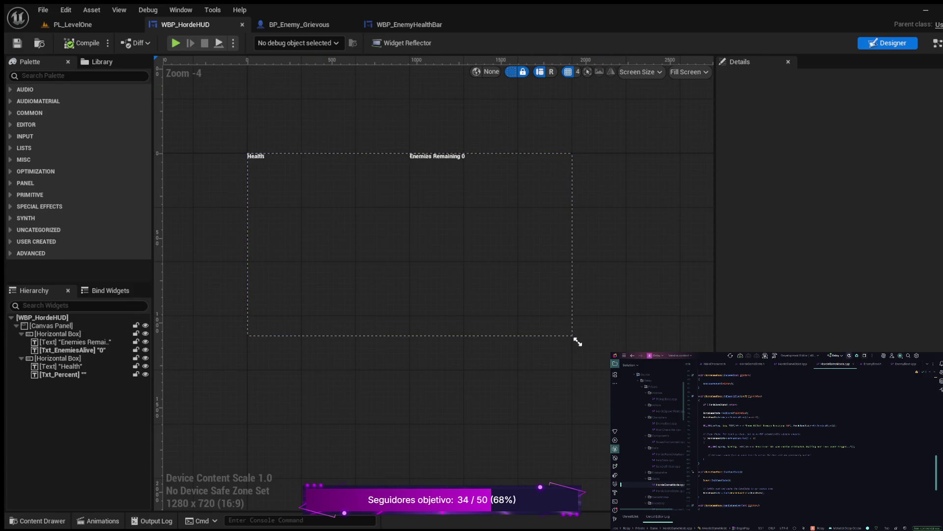
Open BP_MainCharacter from the Blueprints folder in the Content Drawer
{"action": "left_click", "coordinate": [36, 520]}
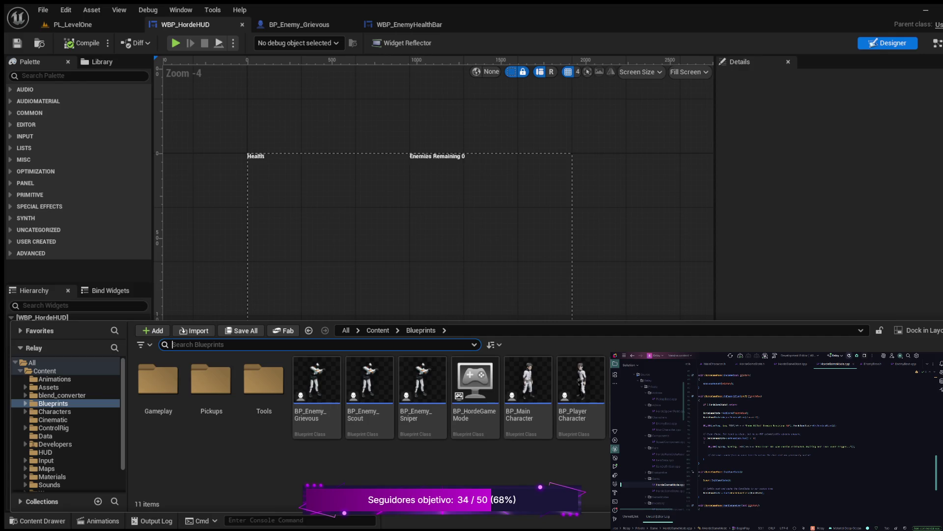
{"action": "double_click", "coordinate": [528, 388]}
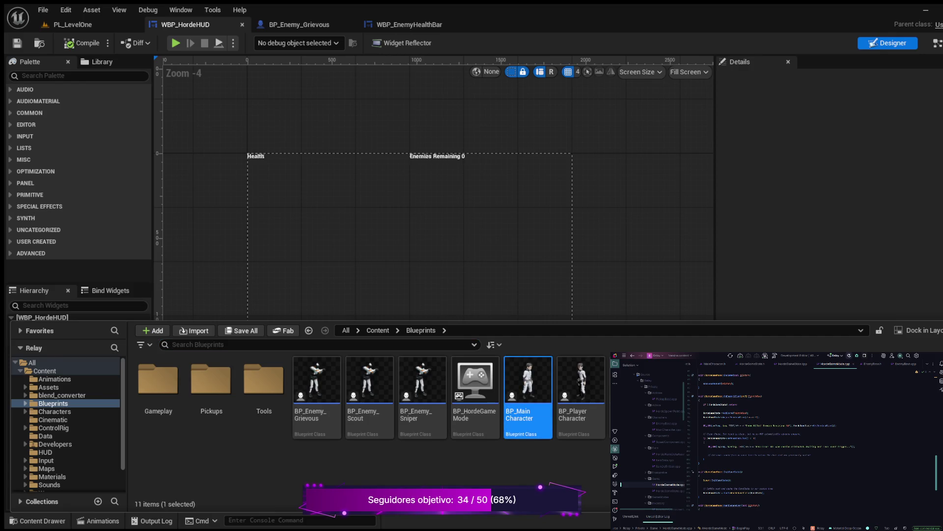
{"action": "scroll", "coordinate": [496, 231], "scroll_direction": "down", "scroll_amount": 2}
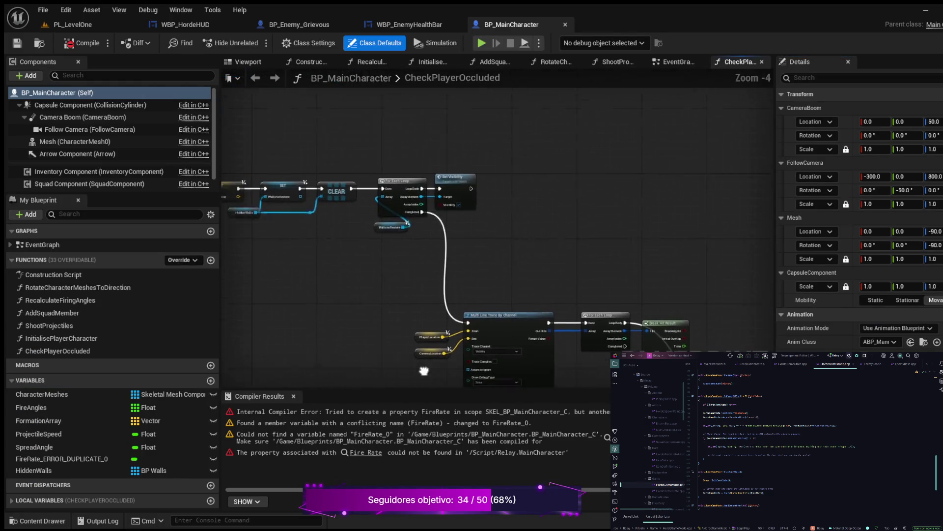
Compile BP_MainCharacter and jump to the node causing the Fire Rate error
{"action": "scroll", "coordinate": [570, 276], "scroll_direction": "up", "scroll_amount": 2}
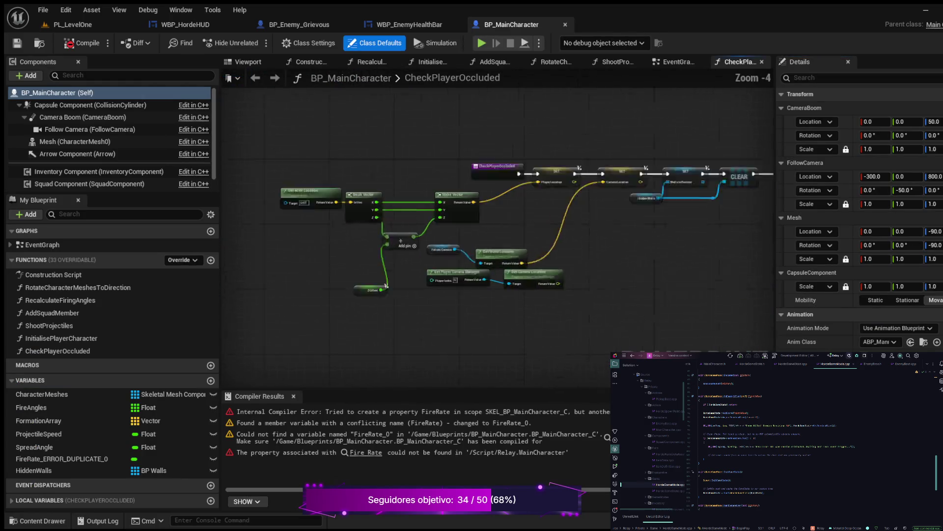
{"action": "left_click_drag", "start_coordinate": [396, 257], "coordinate": [540, 263]}
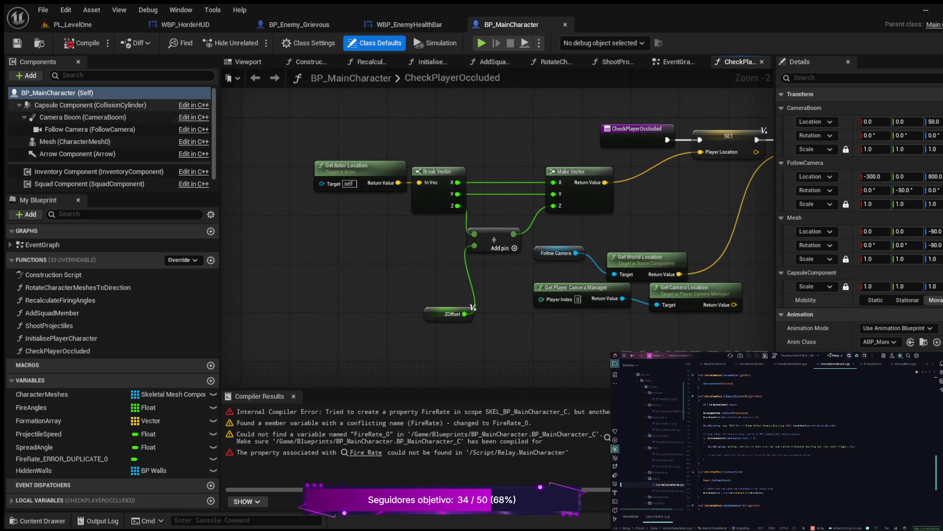
{"action": "left_click", "coordinate": [81, 43]}
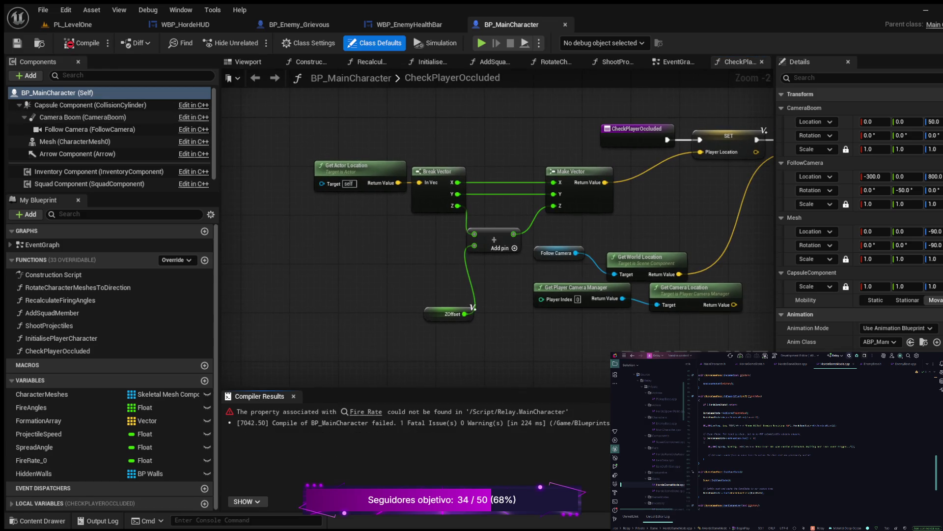
{"action": "left_click", "coordinate": [366, 411]}
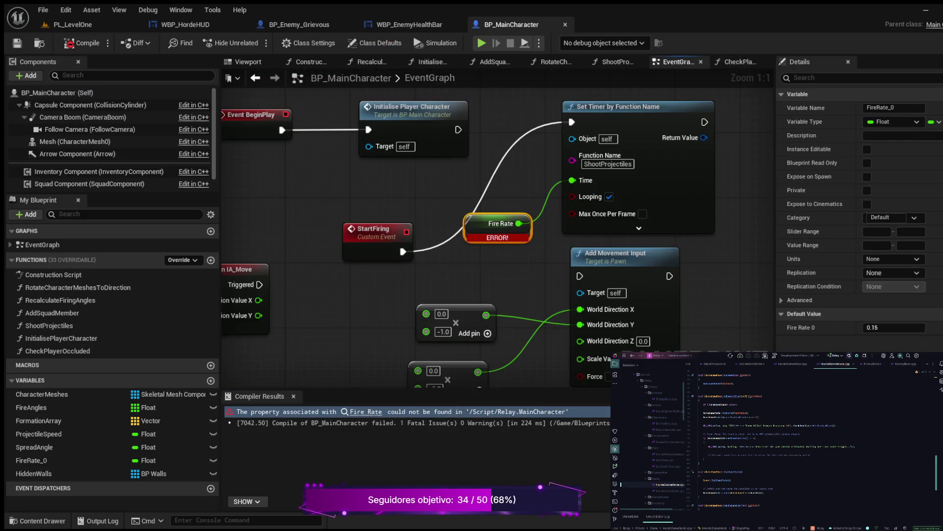
Break the StartFiring link to Set Timer, recompile, and return to PL_LevelOne
{"action": "left_click_drag", "start_coordinate": [386, 316], "coordinate": [555, 306]}
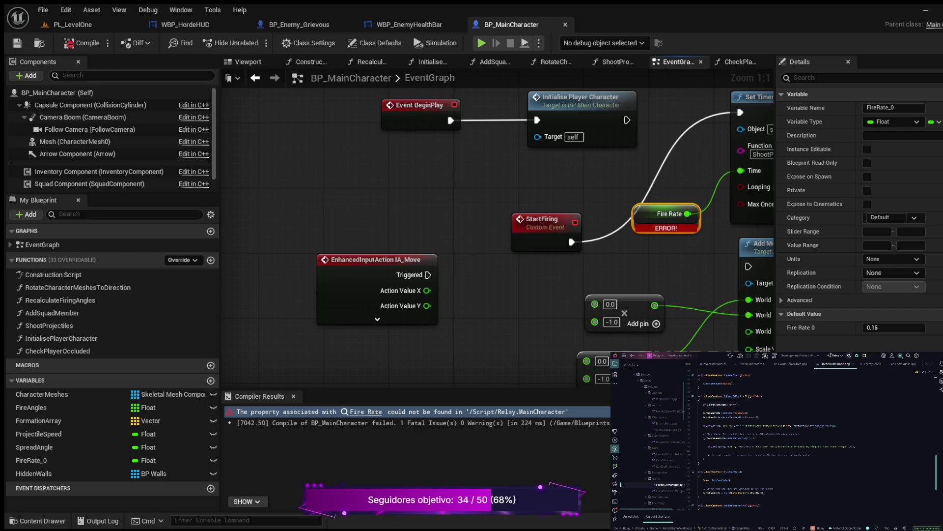
{"action": "mouse_move", "coordinate": [540, 294]}
{"action": "left_mouse_down"}
{"action": "mouse_move", "coordinate": [487, 359]}
{"action": "mouse_move", "coordinate": [345, 342]}
{"action": "mouse_move", "coordinate": [426, 311]}
{"action": "mouse_move", "coordinate": [464, 278]}
{"action": "mouse_move", "coordinate": [502, 278]}
{"action": "mouse_move", "coordinate": [636, 195]}
{"action": "mouse_move", "coordinate": [620, 164]}
{"action": "mouse_move", "coordinate": [478, 174]}
{"action": "mouse_move", "coordinate": [415, 237]}
{"action": "mouse_move", "coordinate": [393, 288]}
{"action": "left_mouse_up"}
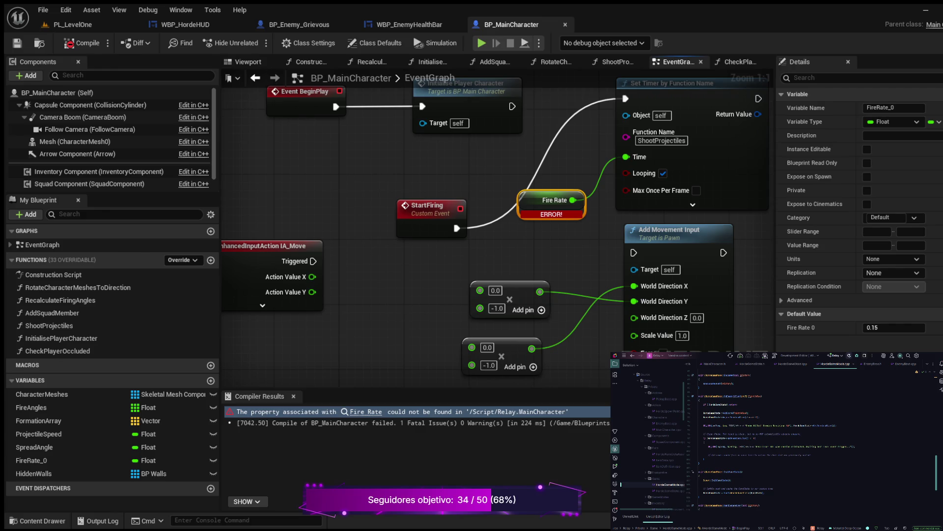
{"action": "left_click", "coordinate": [569, 128], "text": "alt"}
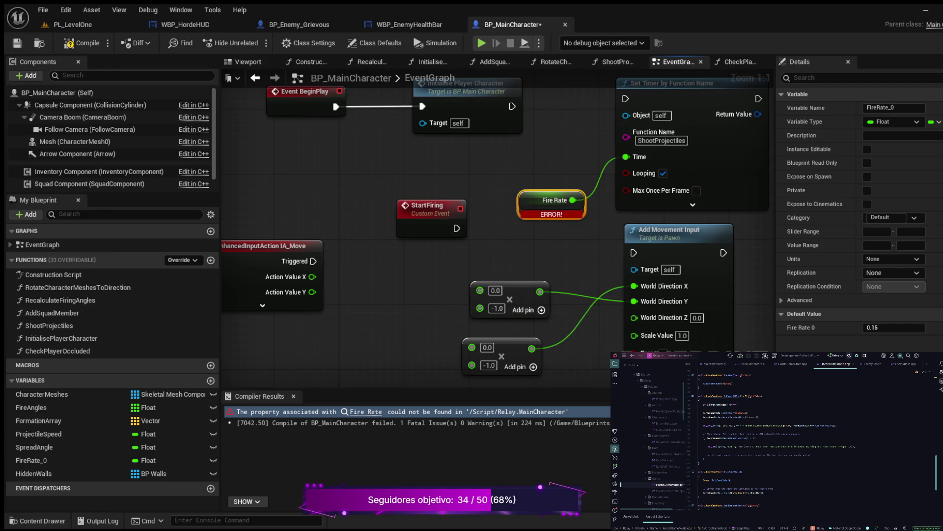
{"action": "left_click", "coordinate": [84, 44]}
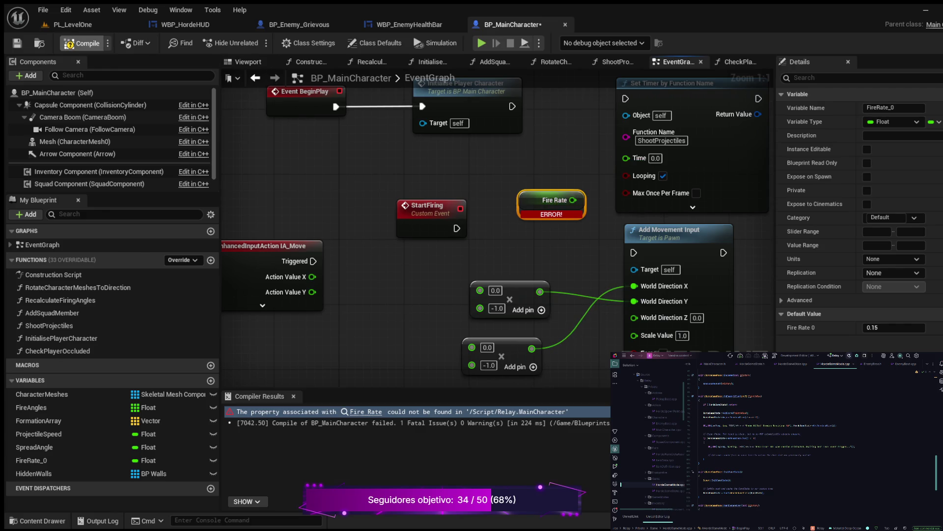
{"action": "left_click", "coordinate": [74, 25]}
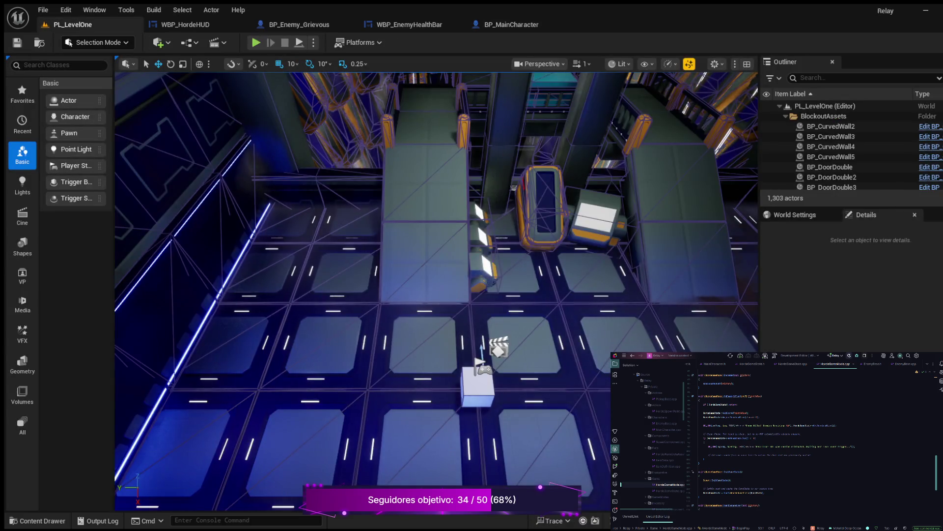
Play-test PL_LevelOne moving forward and left, then stop and return to BP_MainCharacter's EventGraph
{"action": "key", "text": "alt+p"}
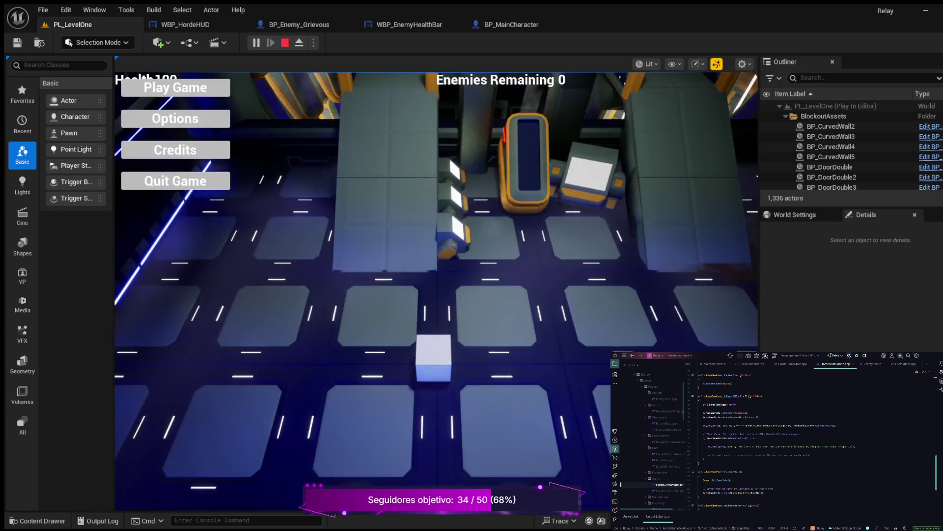
{"action": "left_click", "coordinate": [156, 90]}
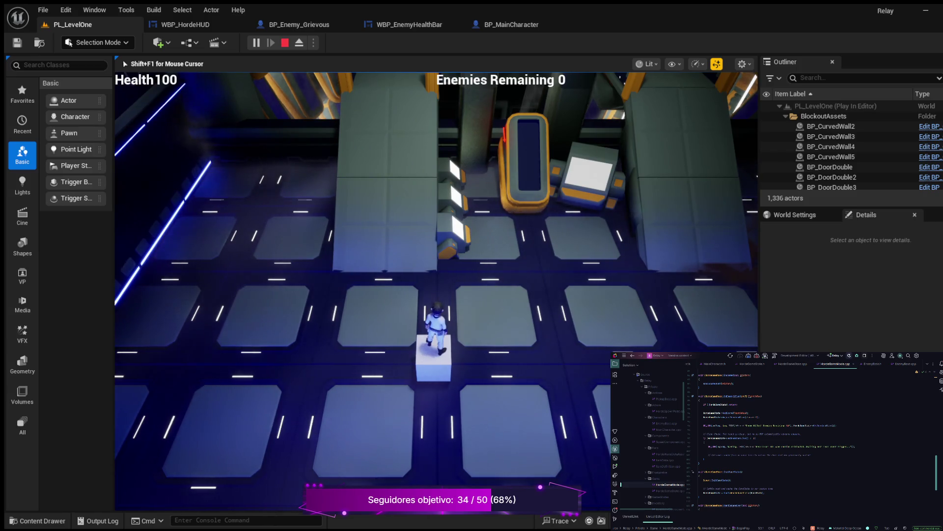
{"action": "key", "text": "w"}
{"action": "key", "text": "a"}
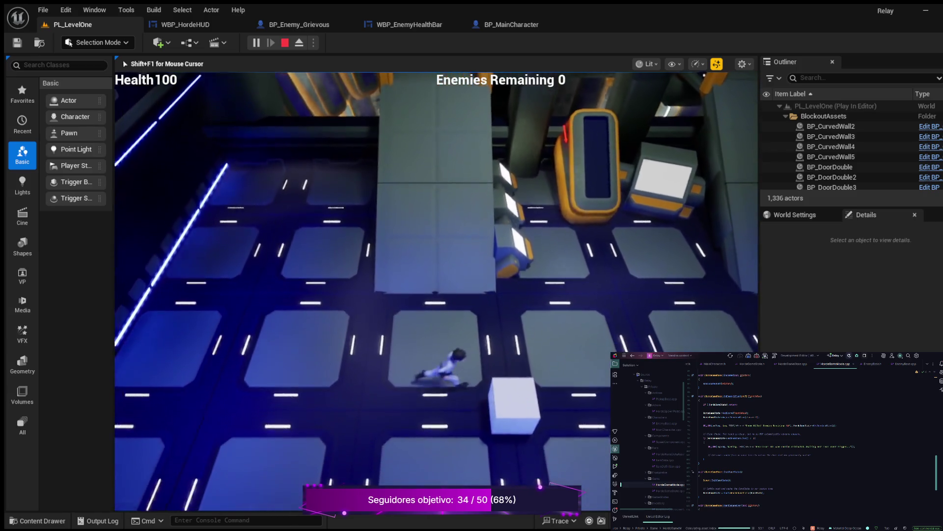
{"action": "key", "text": "Escape"}
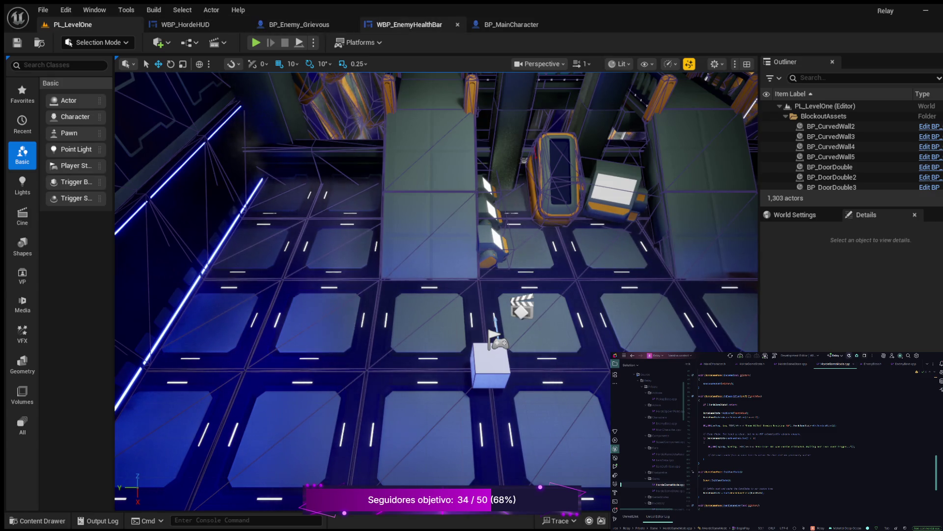
{"action": "left_click", "coordinate": [511, 25]}
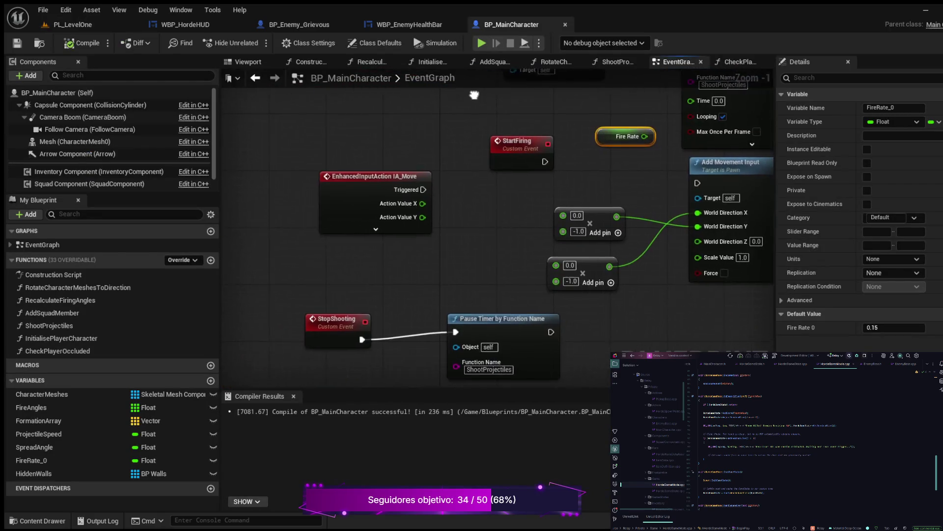
{"action": "scroll", "coordinate": [409, 306], "scroll_direction": "down", "scroll_amount": 1}
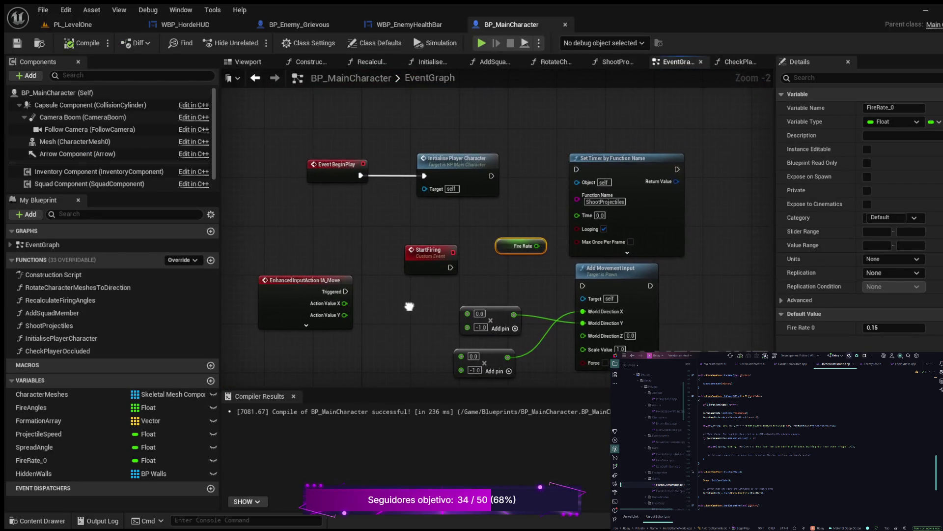
{"action": "left_click_drag", "start_coordinate": [409, 306], "coordinate": [508, 287]}
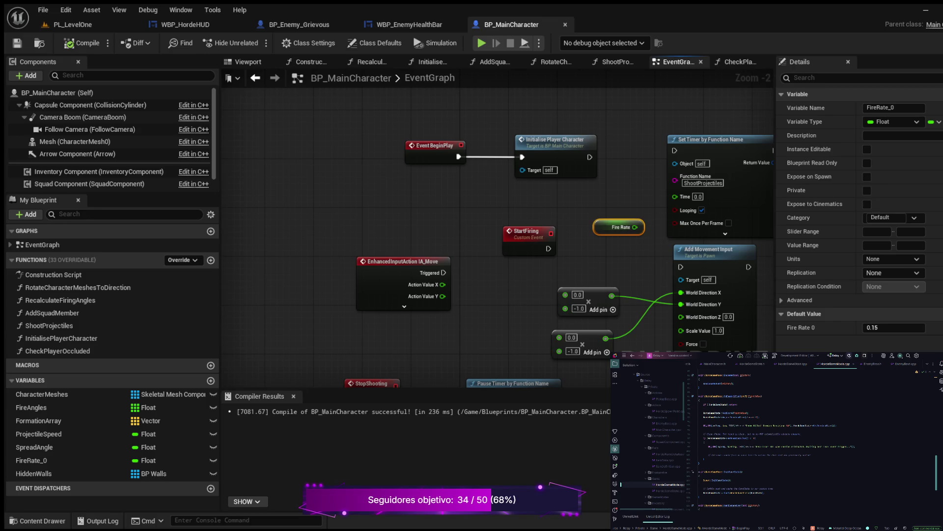
{"action": "left_click", "coordinate": [73, 24]}
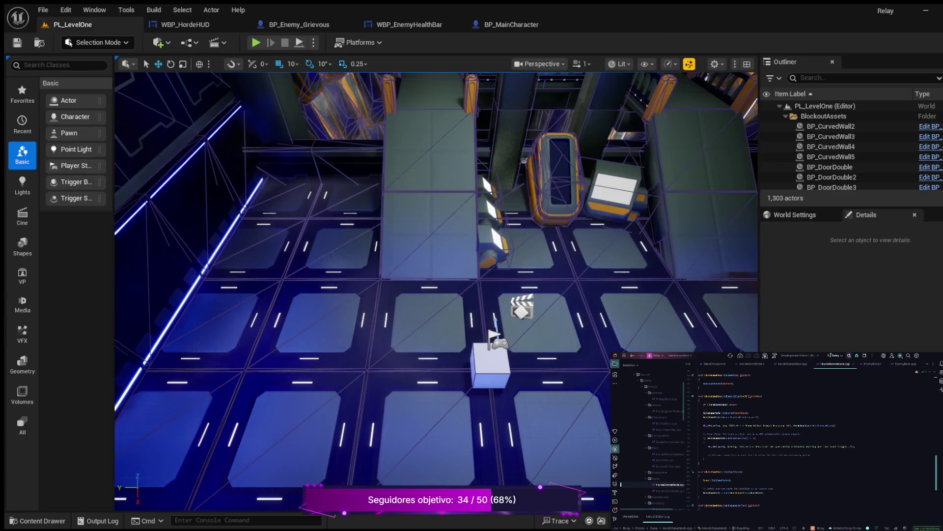
{"action": "left_click", "coordinate": [256, 42]}
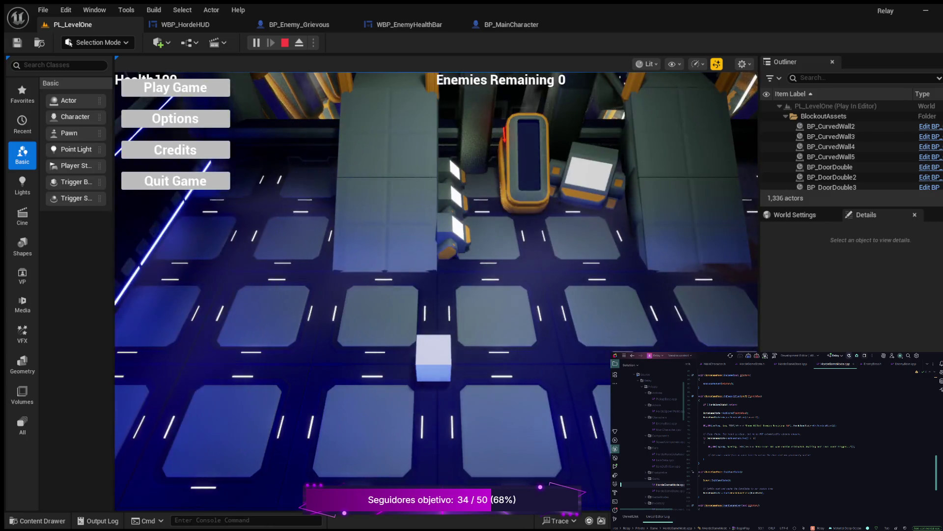
{"action": "left_click", "coordinate": [185, 89]}
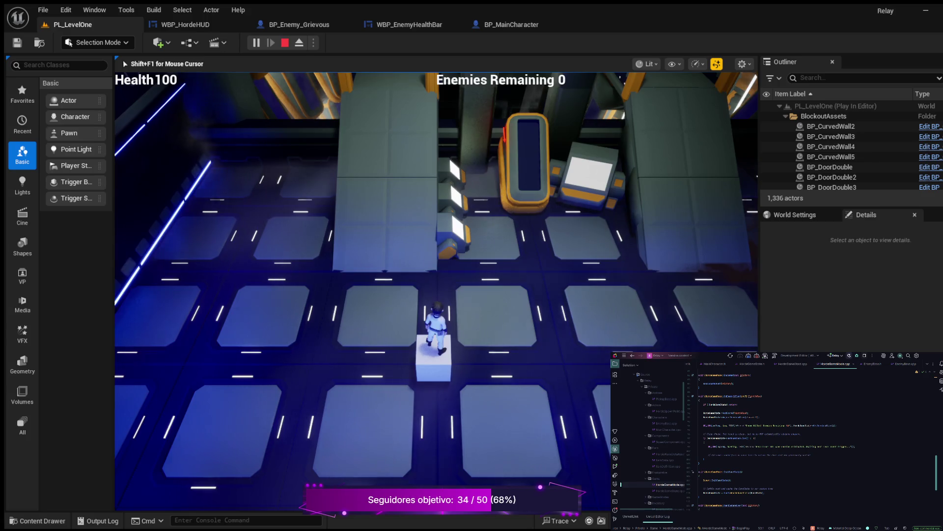
{"action": "key", "text": "w"}
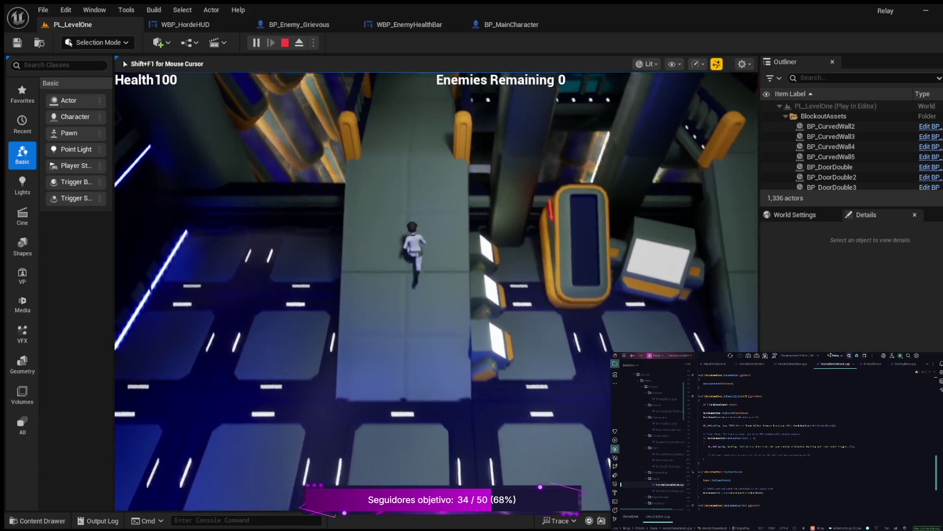
{"action": "key", "text": "w"}
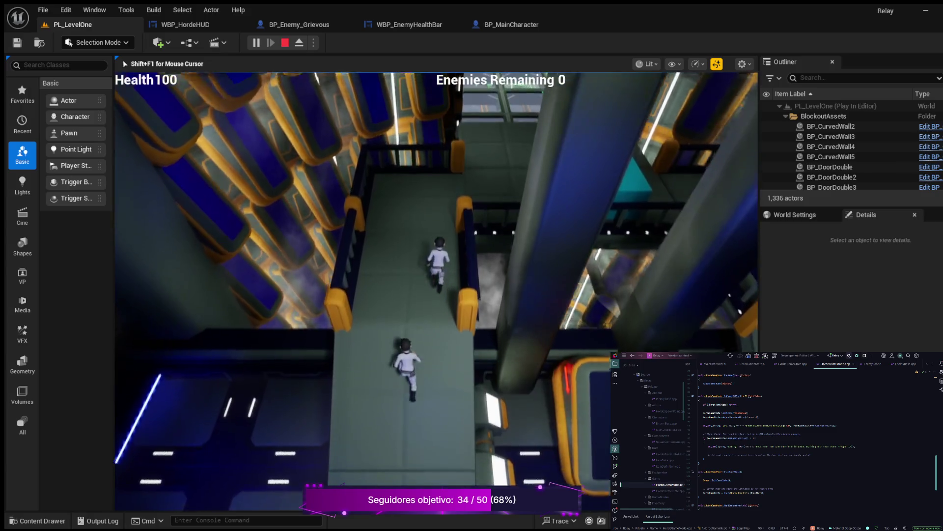
{"action": "key", "text": "w"}
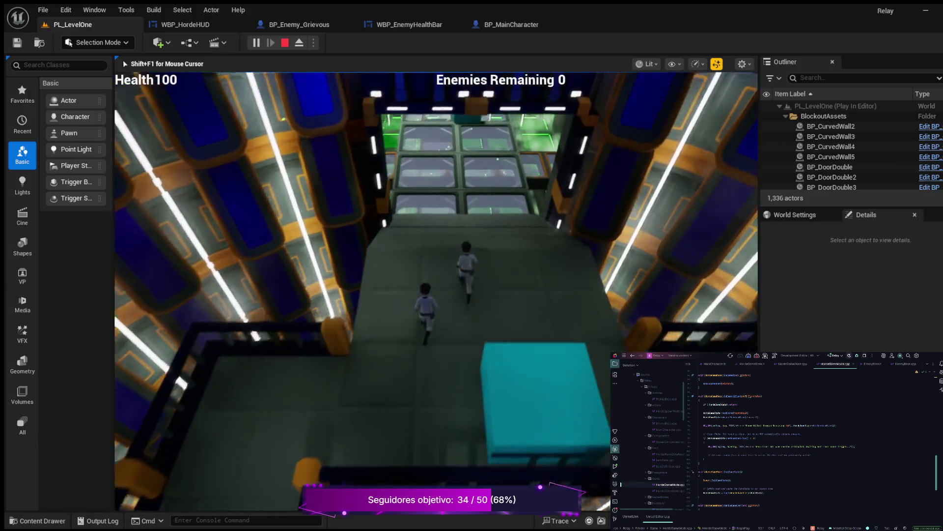
{"action": "key", "text": "s"}
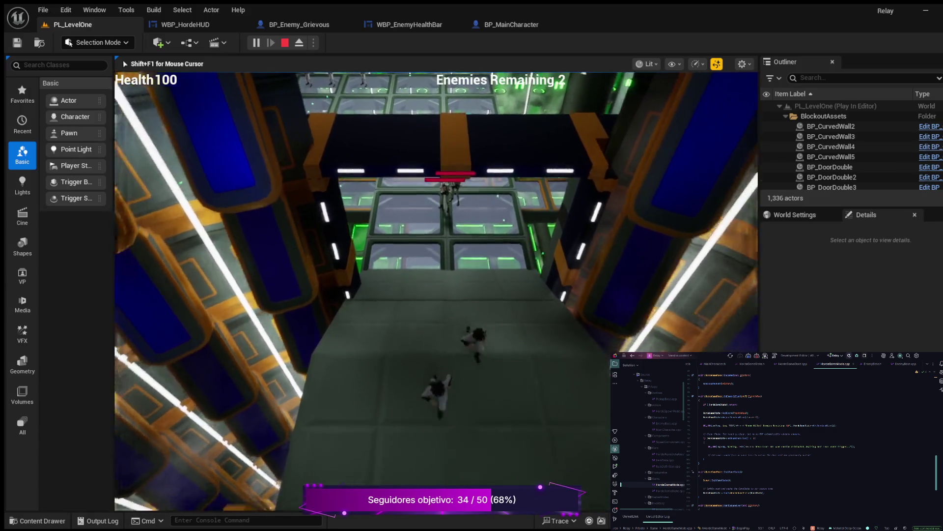
{"action": "key", "text": "s"}
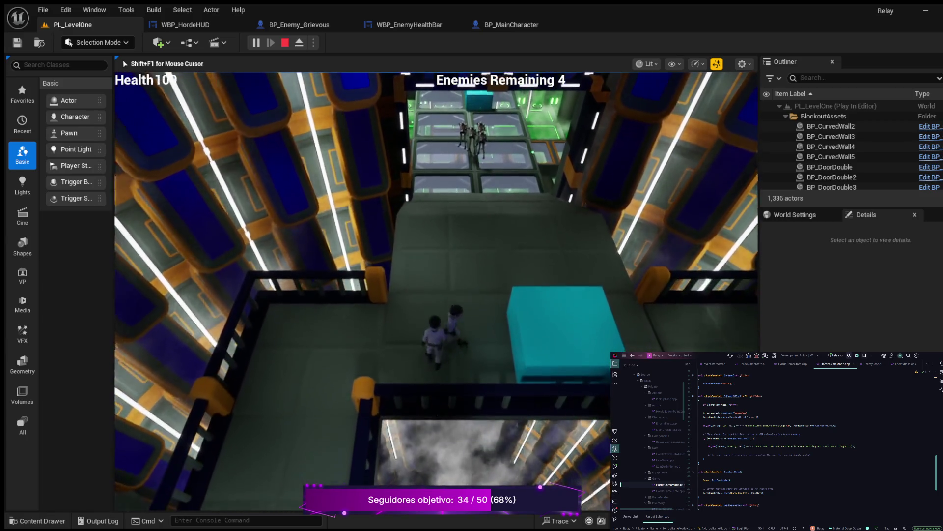
{"action": "key", "text": "s"}
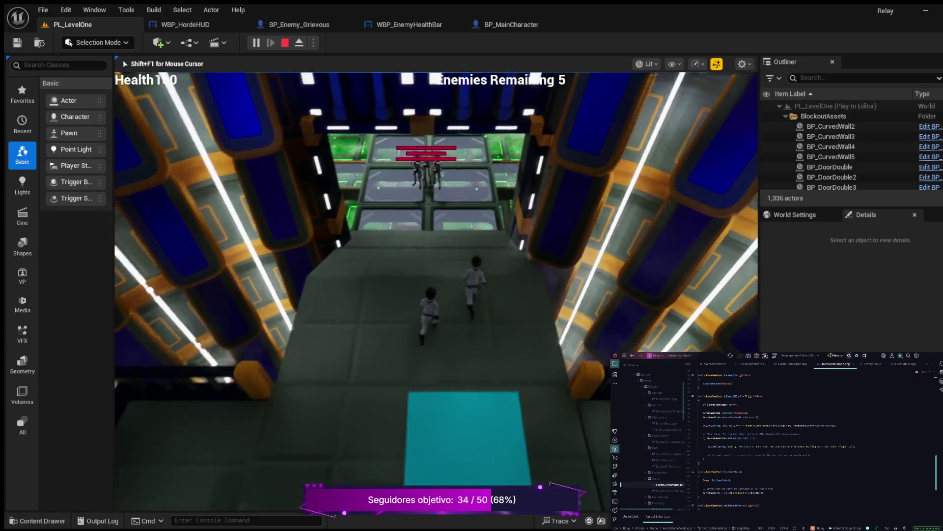
{"action": "key", "text": "w"}
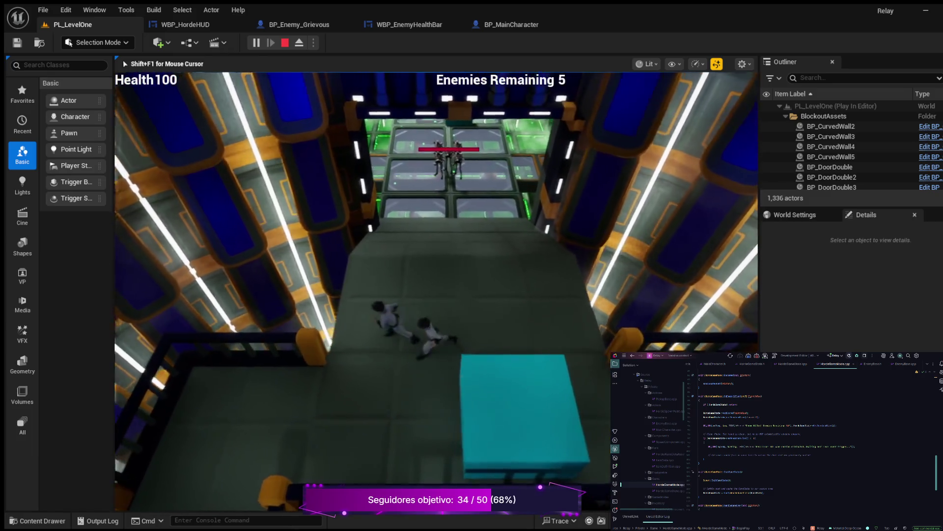
{"action": "key", "text": "w"}
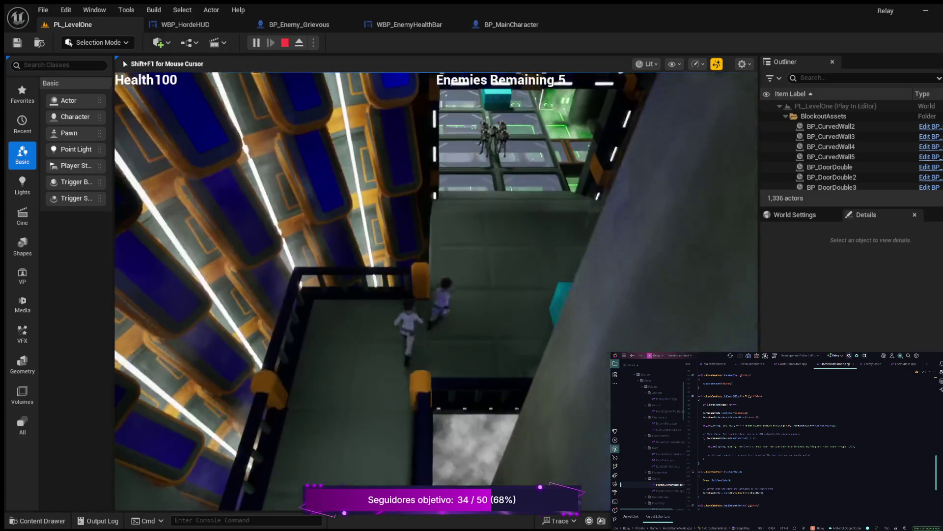
{"action": "key", "text": "Escape"}
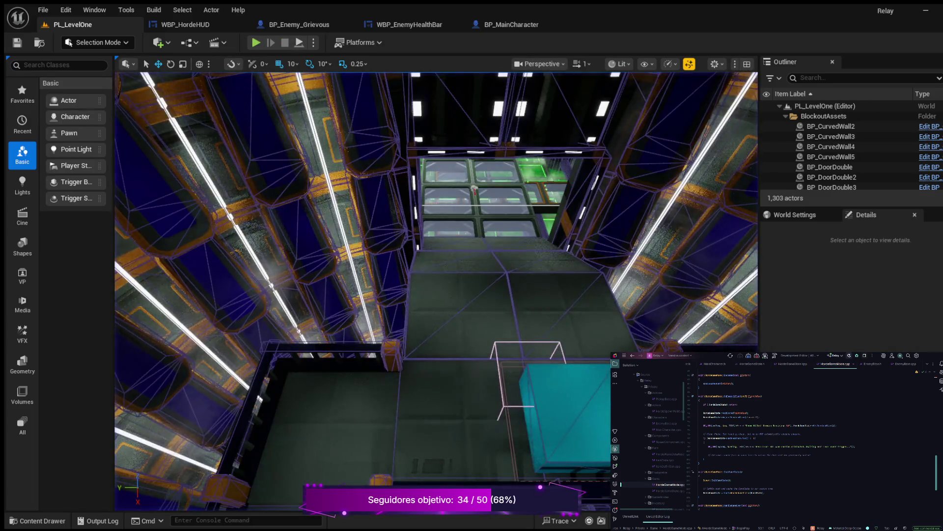
{"action": "scroll", "coordinate": [437, 290], "scroll_direction": "down", "scroll_amount": 2}
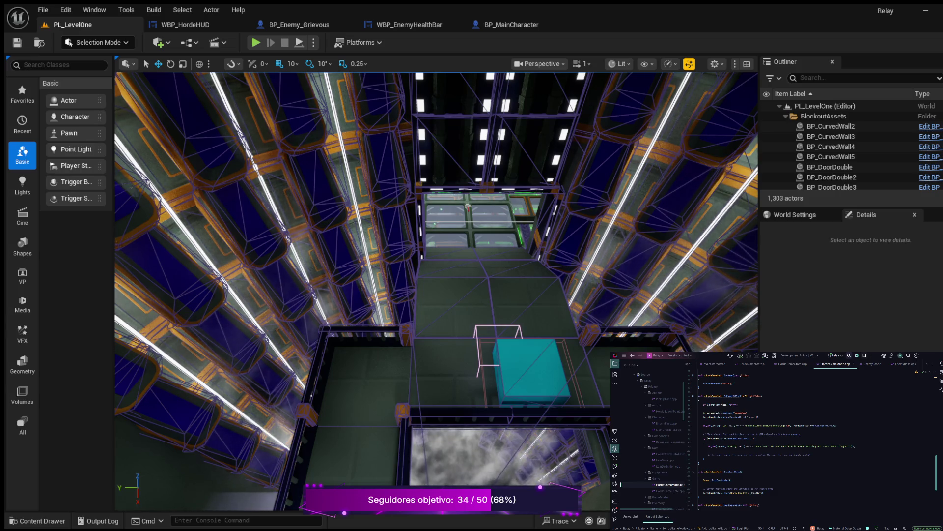
{"action": "key", "text": "Left"}
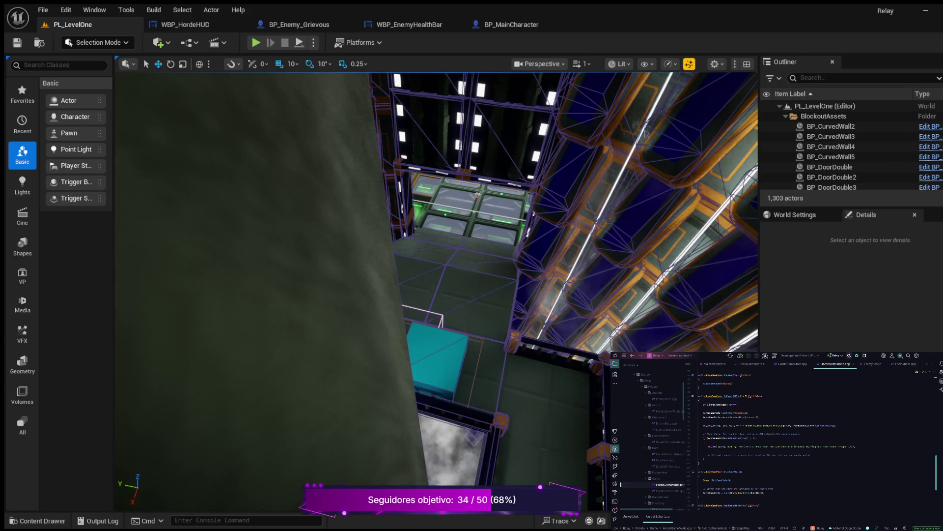
{"action": "left_click", "coordinate": [511, 24]}
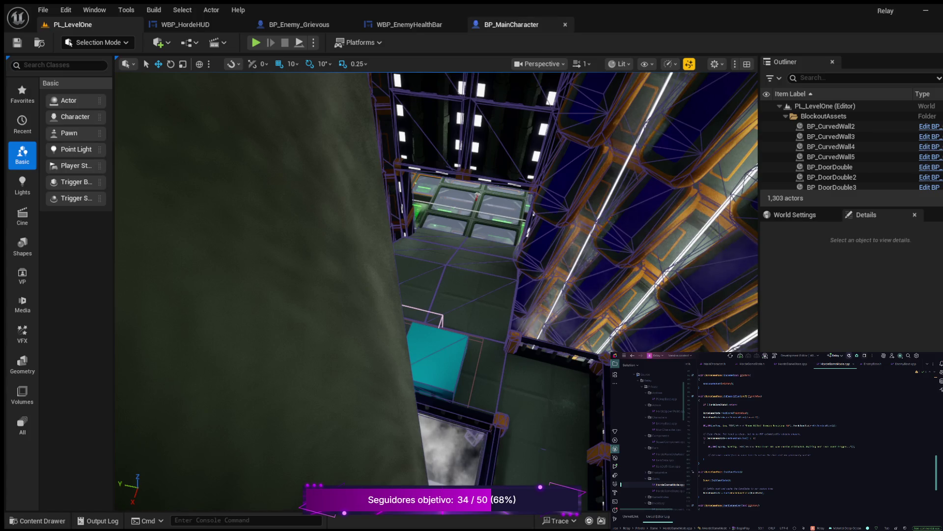
Pan and zoom the EventGraph to review the Key 1, Event Tick and Fire Rate nodes
{"action": "scroll", "coordinate": [506, 127], "scroll_direction": "down", "scroll_amount": 3}
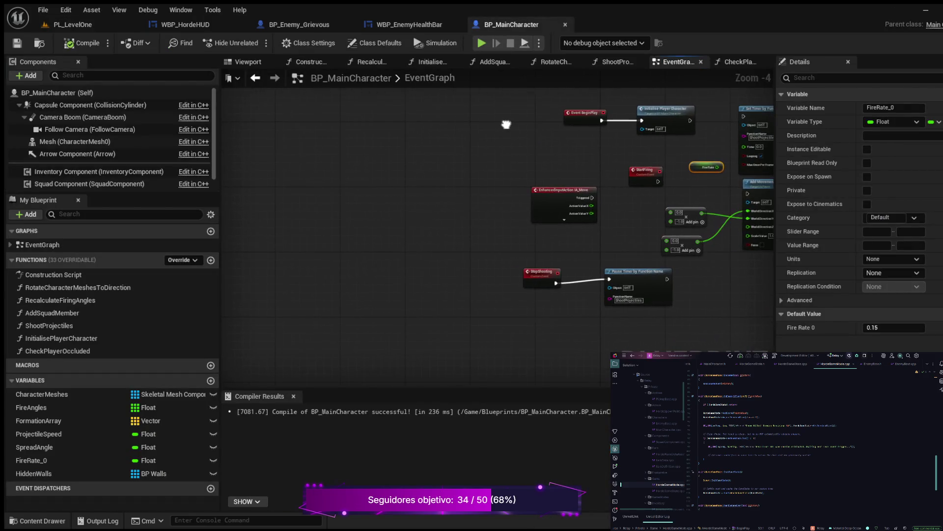
{"action": "left_click_drag", "start_coordinate": [506, 126], "coordinate": [321, 198]}
{"action": "scroll", "coordinate": [322, 198], "scroll_direction": "up", "scroll_amount": 4}
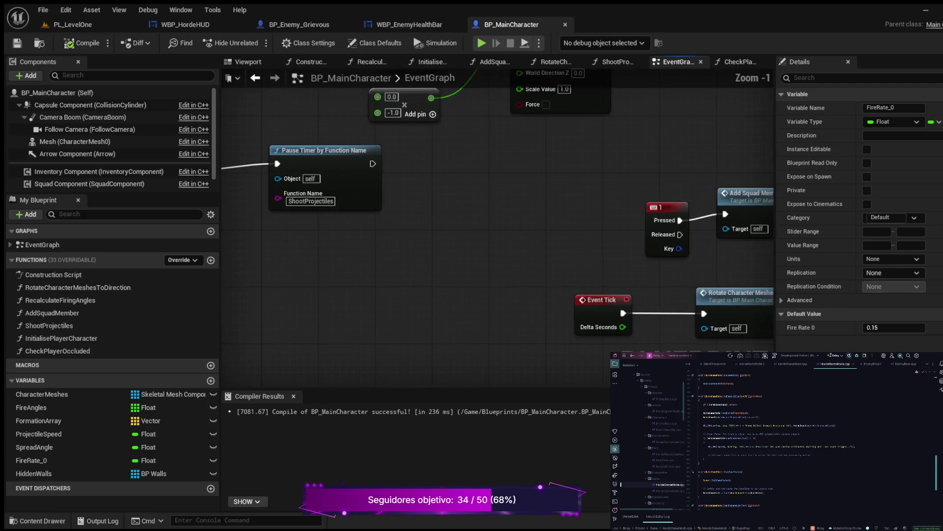
{"action": "mouse_move", "coordinate": [406, 250]}
{"action": "left_mouse_down"}
{"action": "mouse_move", "coordinate": [308, 285]}
{"action": "mouse_move", "coordinate": [358, 266]}
{"action": "mouse_move", "coordinate": [483, 256]}
{"action": "left_mouse_up"}
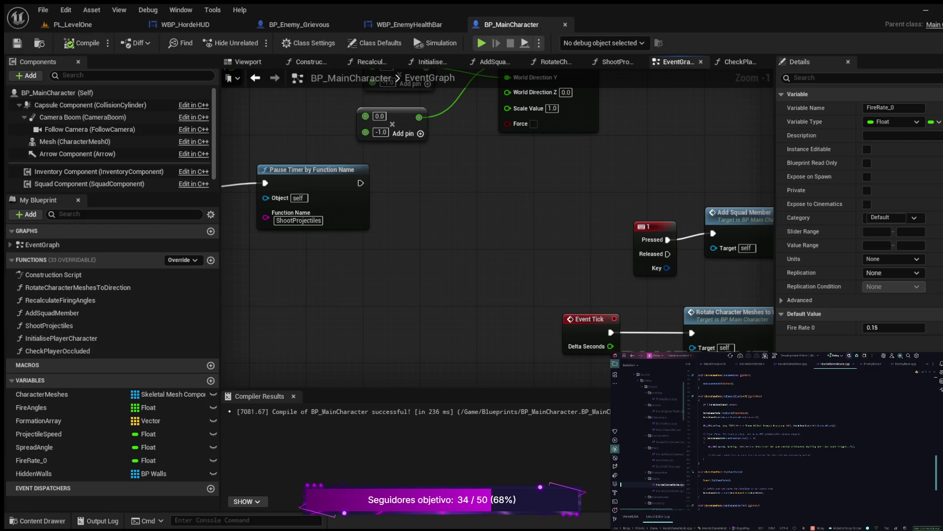
{"action": "scroll", "coordinate": [497, 221], "scroll_direction": "up", "scroll_amount": 1}
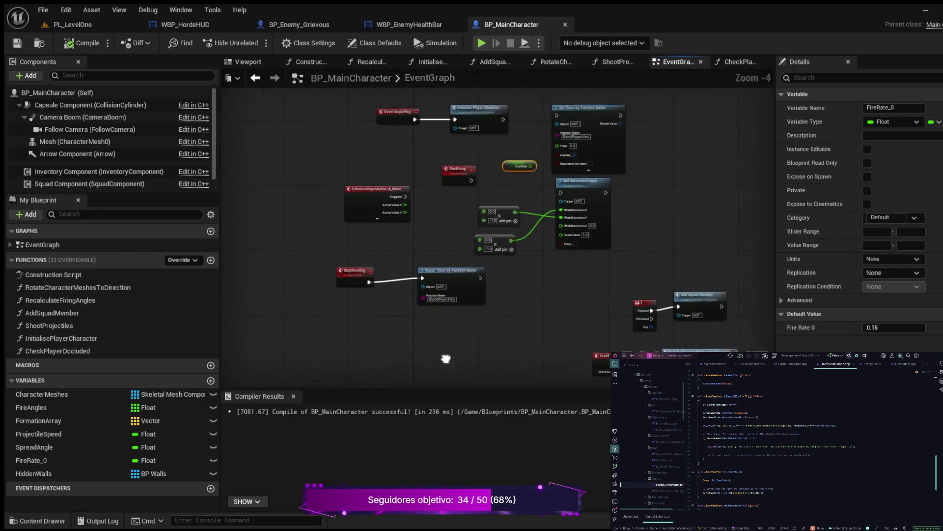
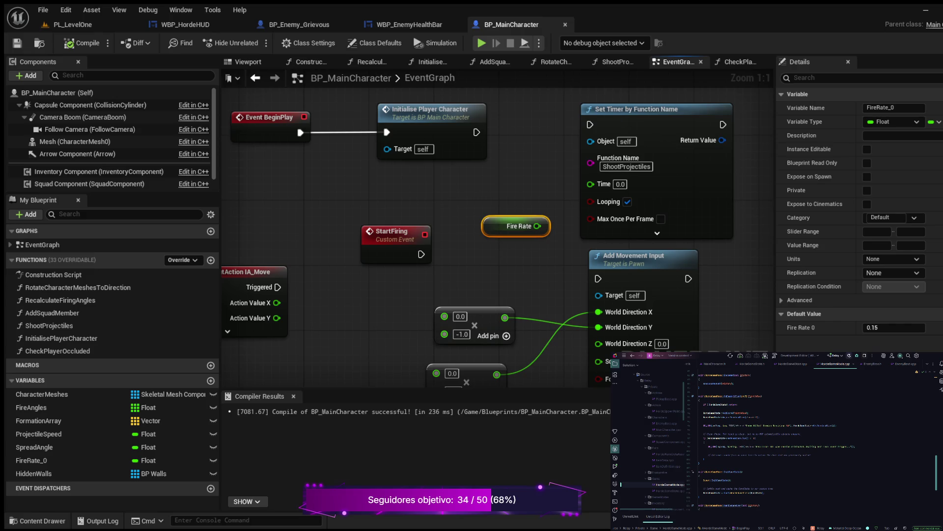
{"action": "key", "text": "Escape"}
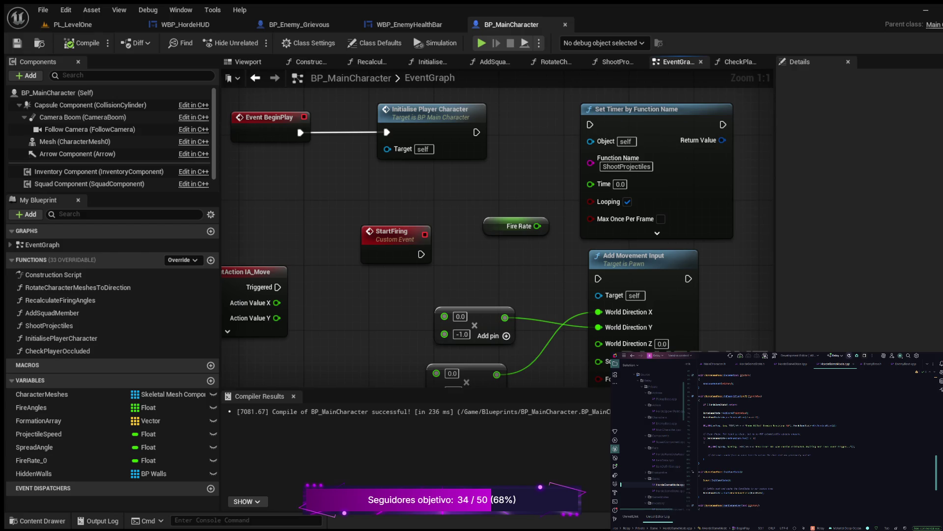
Return from the BP_MainCharacter graph to the PL_LevelOne level viewport
{"action": "left_click", "coordinate": [73, 24]}
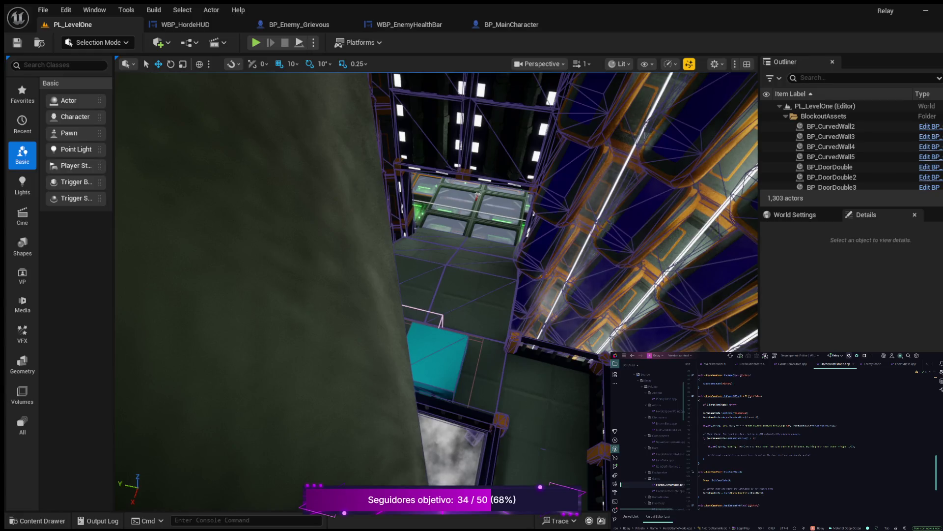
Fly the camera toward the tall pillar, launch Play In Editor, and move toward the pod
{"action": "key", "text": "w"}
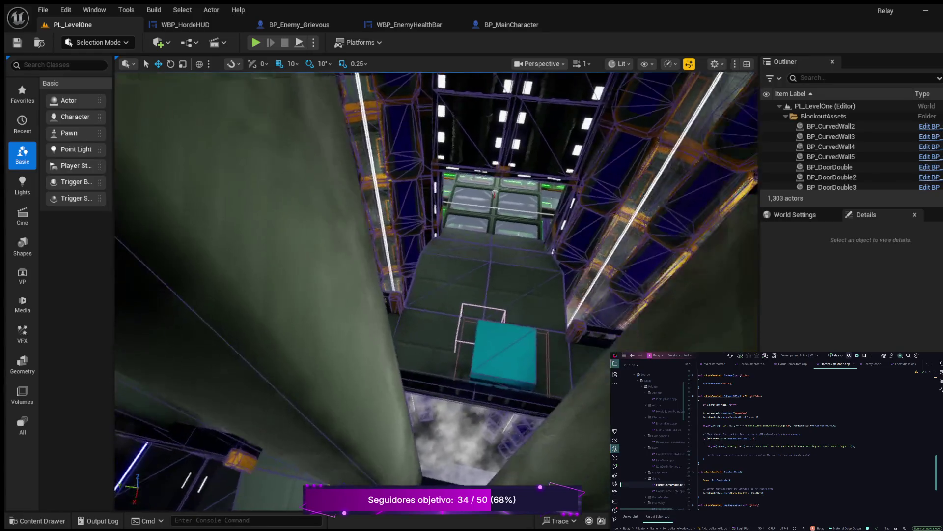
{"action": "key", "text": "w"}
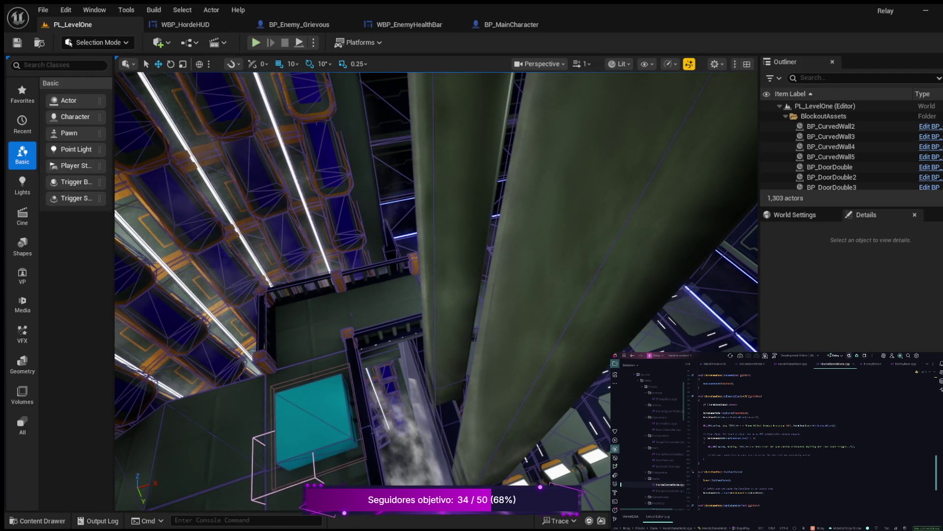
{"action": "key", "text": "alt+p"}
{"action": "key", "text": "w"}
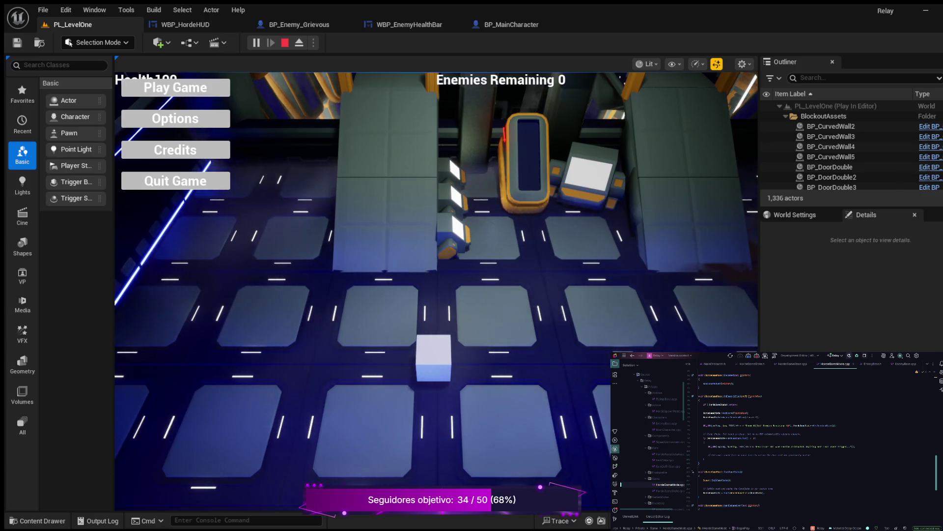
Stop the Play In Editor session with Esc
{"action": "key", "text": "Escape"}
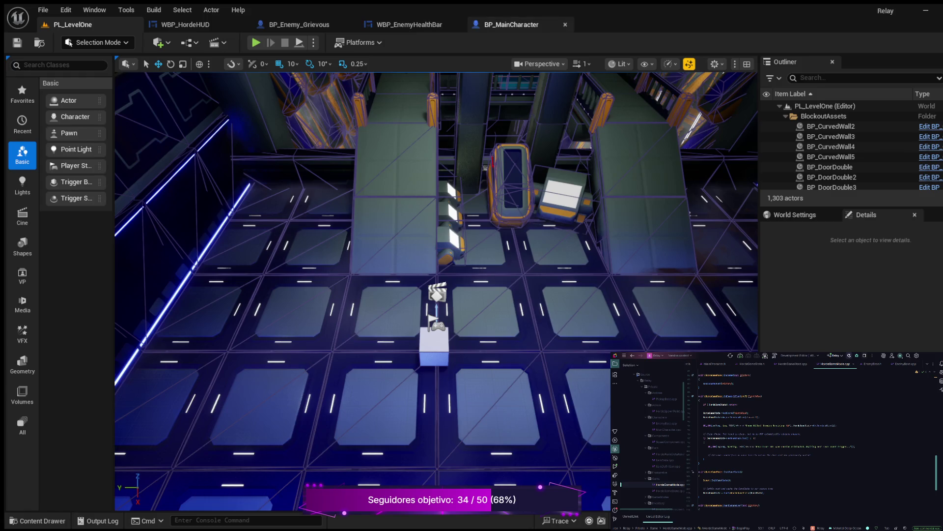
{"action": "left_click", "coordinate": [511, 25]}
{"action": "scroll", "coordinate": [384, 185], "scroll_direction": "down", "scroll_amount": 3}
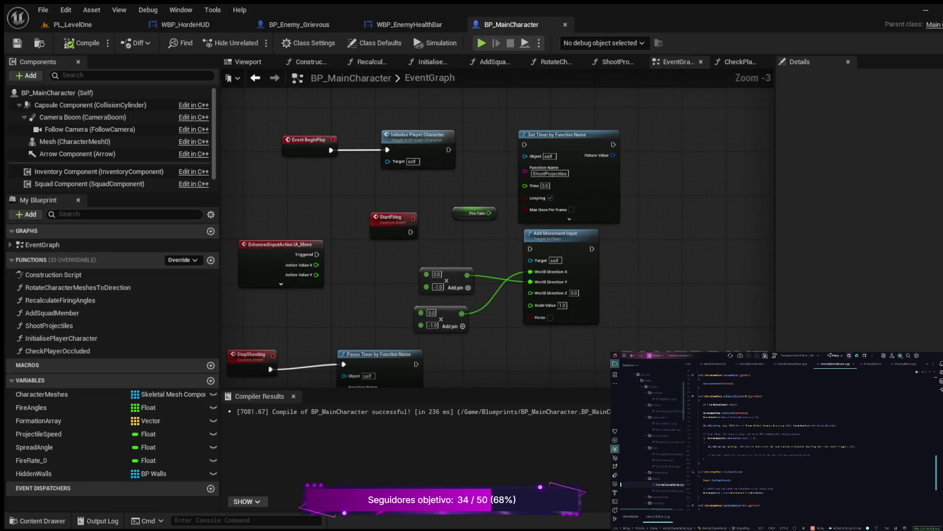
{"action": "mouse_move", "coordinate": [324, 197]}
{"action": "left_mouse_down"}
{"action": "mouse_move", "coordinate": [429, 186]}
{"action": "mouse_move", "coordinate": [352, 185]}
{"action": "mouse_move", "coordinate": [342, 137]}
{"action": "mouse_move", "coordinate": [247, 146]}
{"action": "mouse_move", "coordinate": [216, 107]}
{"action": "left_mouse_up"}
{"action": "mouse_move", "coordinate": [355, 282]}
{"action": "left_mouse_down"}
{"action": "mouse_move", "coordinate": [392, 187]}
{"action": "mouse_move", "coordinate": [344, 153]}
{"action": "mouse_move", "coordinate": [297, 154]}
{"action": "left_mouse_up"}
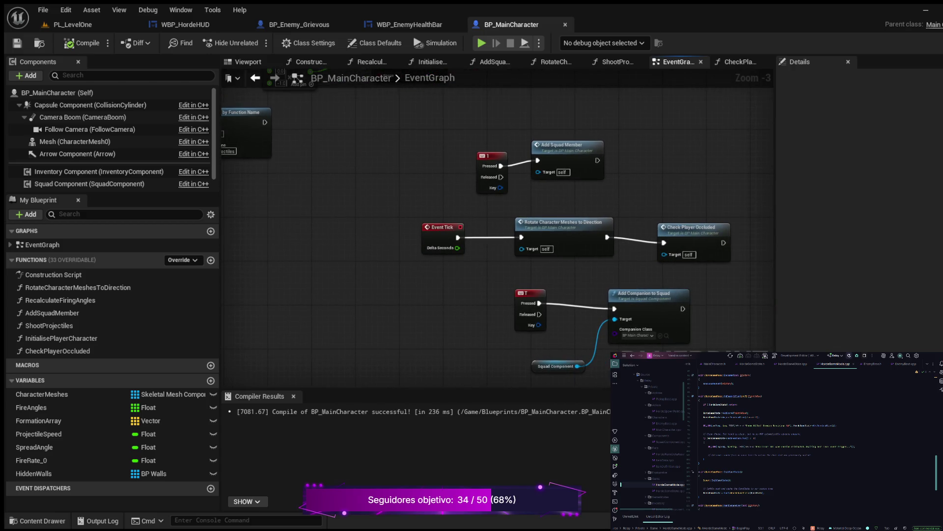
{"action": "scroll", "coordinate": [373, 187], "scroll_direction": "down", "scroll_amount": 1}
{"action": "mouse_move", "coordinate": [373, 186]}
{"action": "left_mouse_down"}
{"action": "mouse_move", "coordinate": [489, 229]}
{"action": "mouse_move", "coordinate": [300, 183]}
{"action": "left_mouse_up"}
{"action": "scroll", "coordinate": [489, 229], "scroll_direction": "up", "scroll_amount": 2}
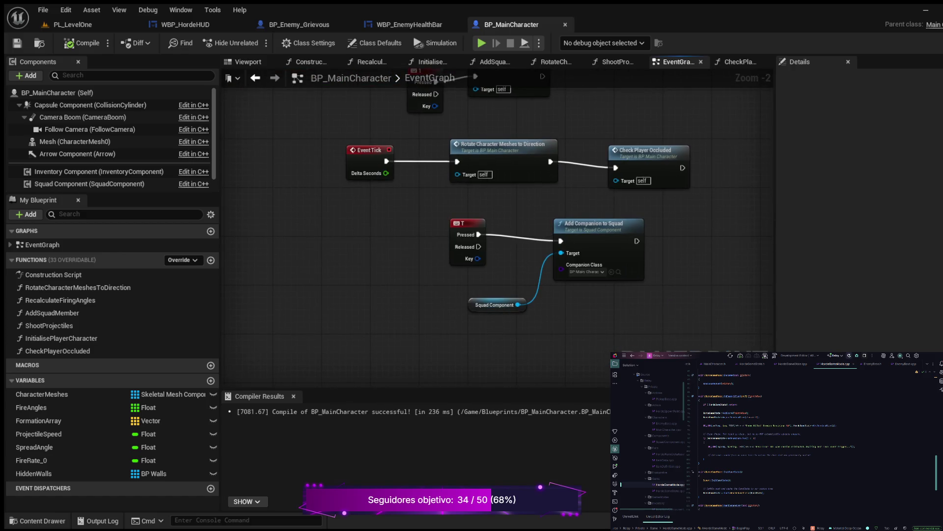
{"action": "left_click_drag", "start_coordinate": [330, 221], "coordinate": [376, 216]}
{"action": "scroll", "coordinate": [403, 224], "scroll_direction": "up", "scroll_amount": 2}
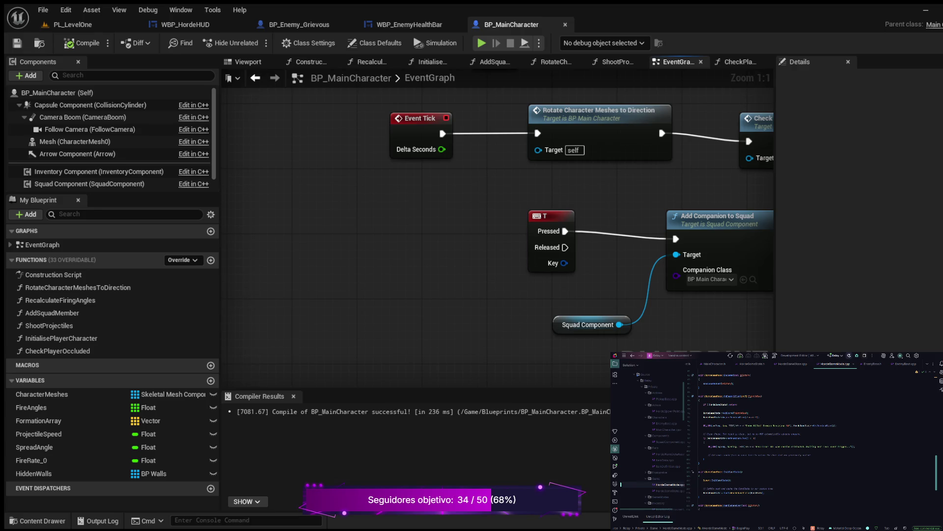
{"action": "scroll", "coordinate": [496, 221], "scroll_direction": "down", "scroll_amount": 3}
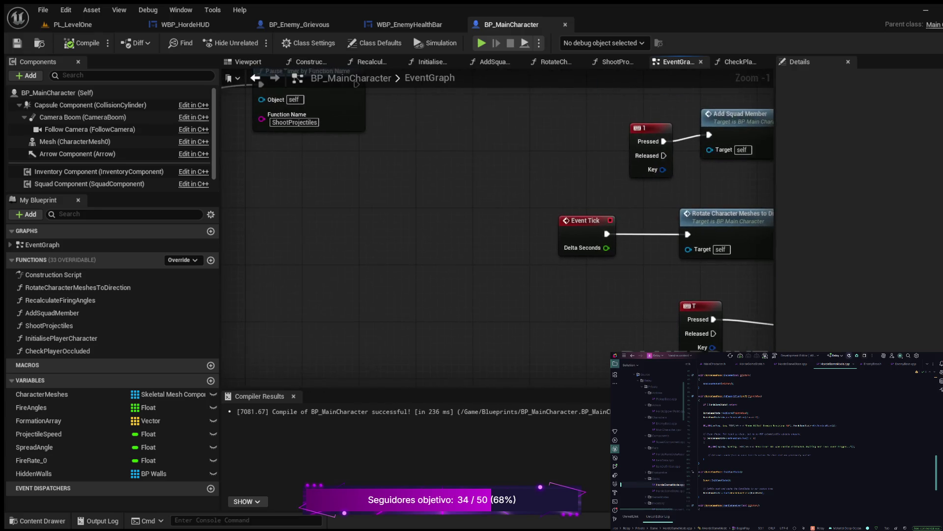
{"action": "left_click_drag", "start_coordinate": [465, 135], "coordinate": [571, 336]}
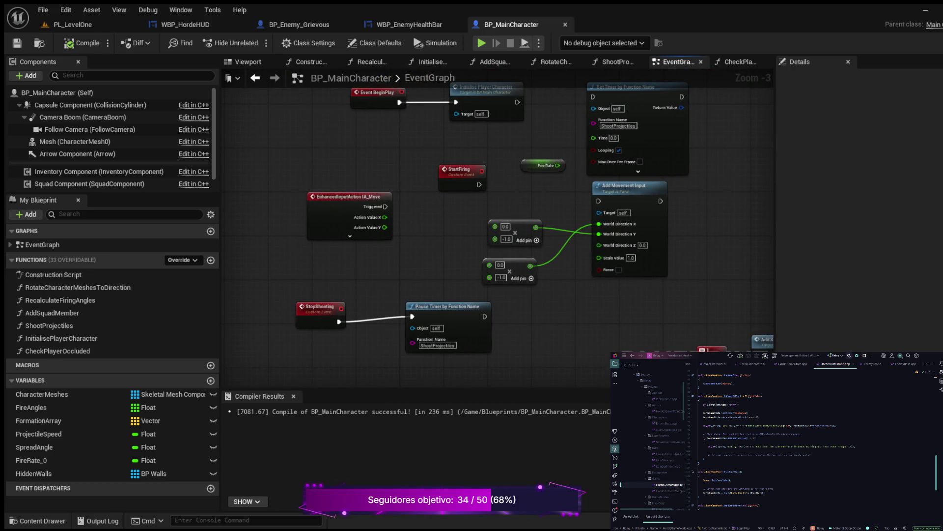
{"action": "left_click_drag", "start_coordinate": [440, 235], "coordinate": [393, 320]}
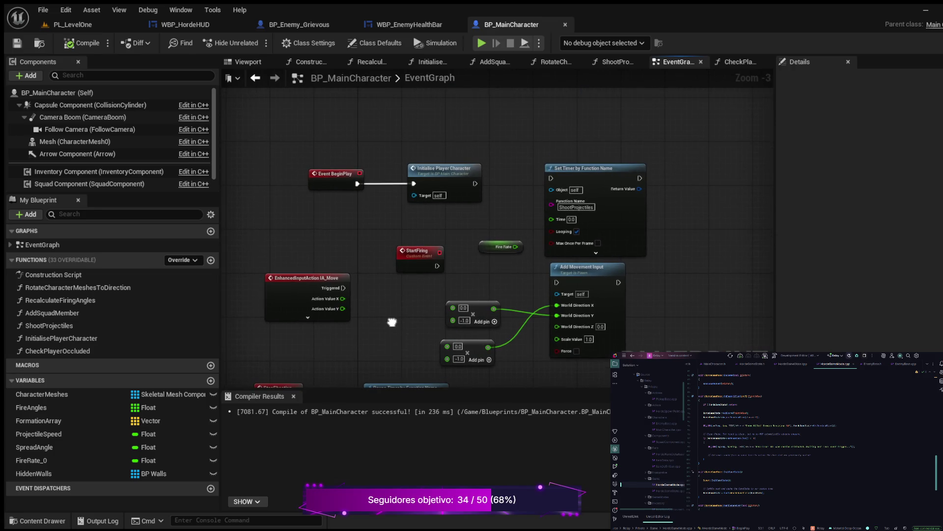
{"action": "left_click_drag", "start_coordinate": [341, 229], "coordinate": [396, 305]}
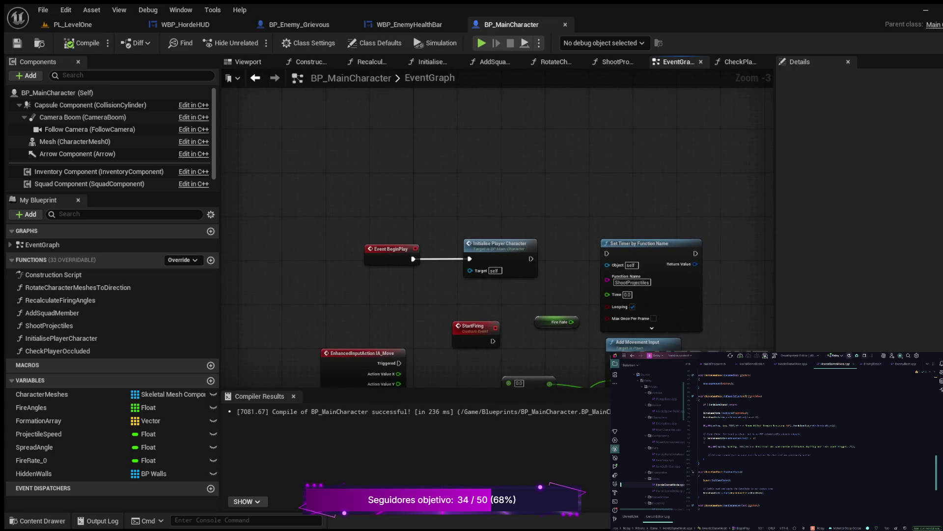